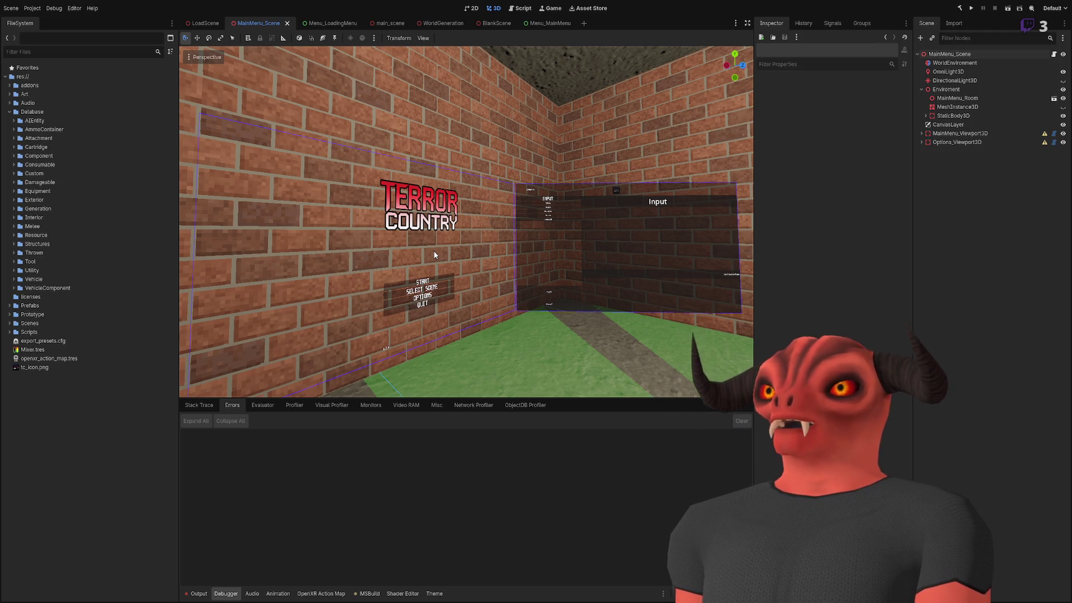
# Zoom and move the 3D view close to the TERROR COUNTRY title and menu sign wall
pyautogui.scroll(-3, 441, 222)
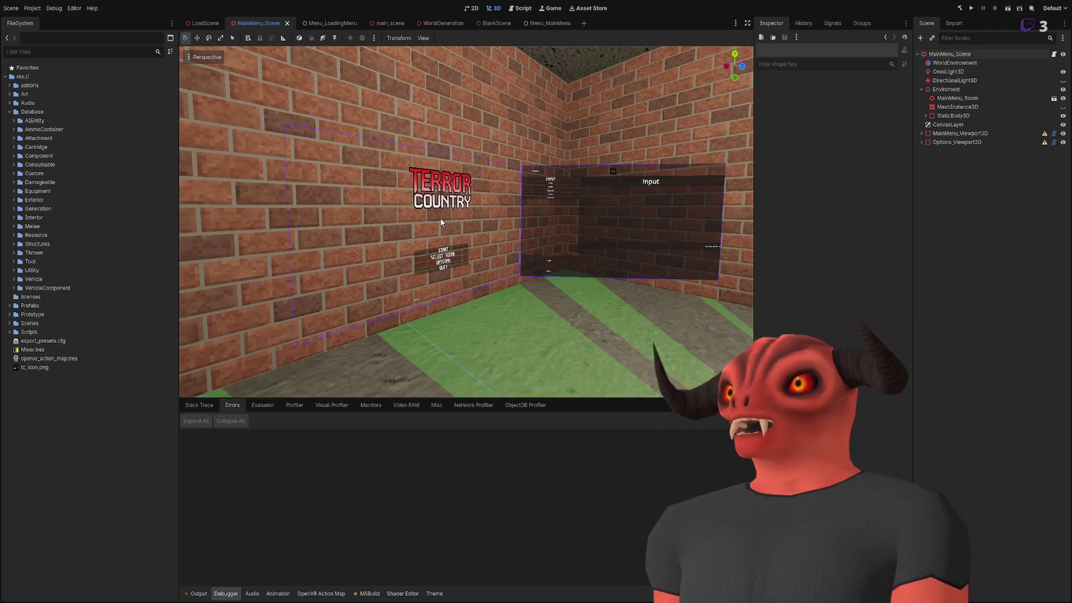
pyautogui.scroll(2, 466, 222)
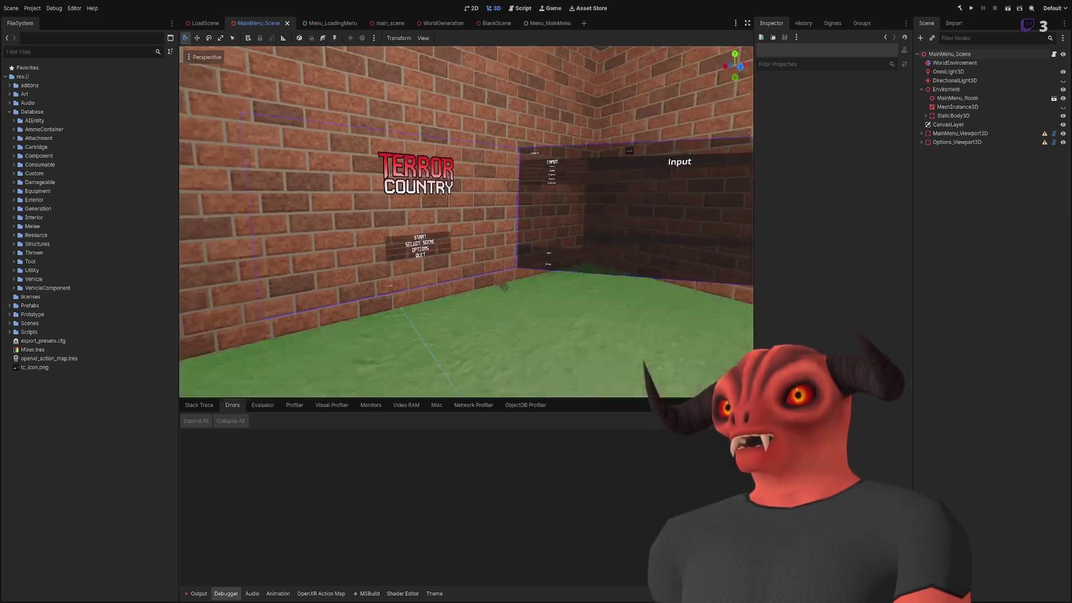
pyautogui.moveTo(441, 228); pyautogui.dragTo(441, 223)
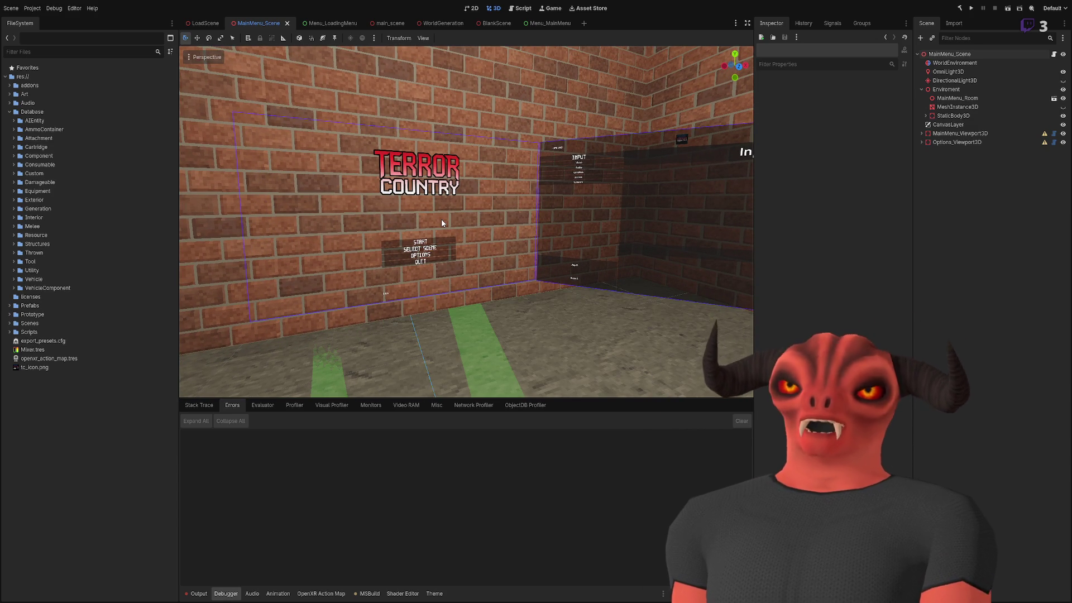
pyautogui.moveTo(441, 219)
pyautogui.mouseDown()
pyautogui.moveTo(413, 224)
pyautogui.moveTo(438, 252)
pyautogui.mouseUp()
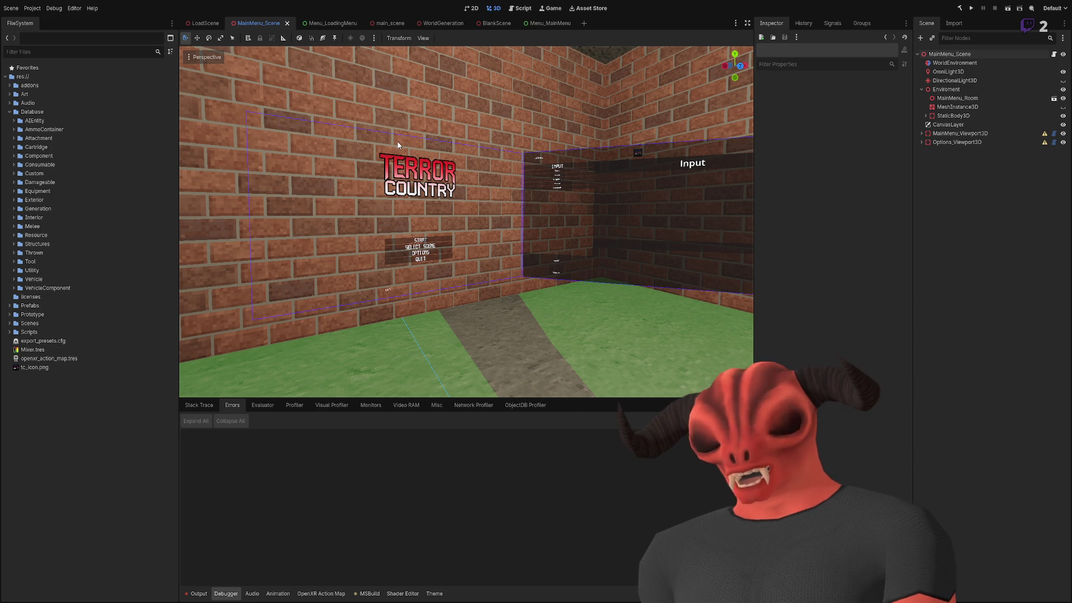
pyautogui.moveTo(408, 110)
pyautogui.mouseDown()
pyautogui.moveTo(547, 112)
pyautogui.moveTo(458, 163)
pyautogui.mouseUp()
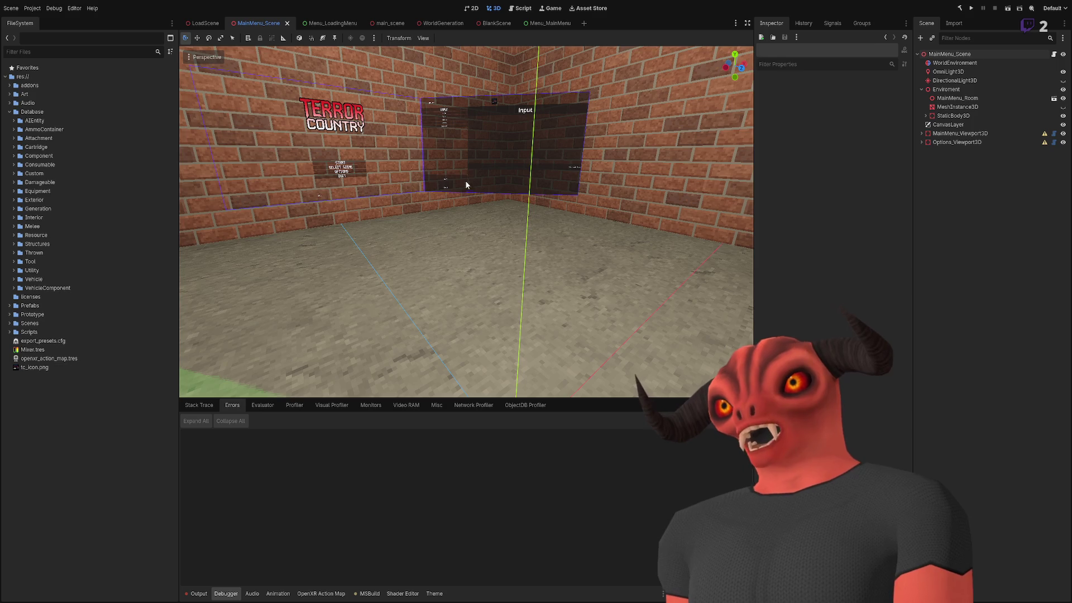
pyautogui.moveTo(465, 180)
pyautogui.mouseDown()
pyautogui.moveTo(475, 162)
pyautogui.moveTo(541, 162)
pyautogui.moveTo(578, 179)
pyautogui.moveTo(467, 189)
pyautogui.mouseUp()
pyautogui.scroll(10, 466, 222)
pyautogui.scroll(5, 466, 222)
pyautogui.scroll(-10, 466, 223)
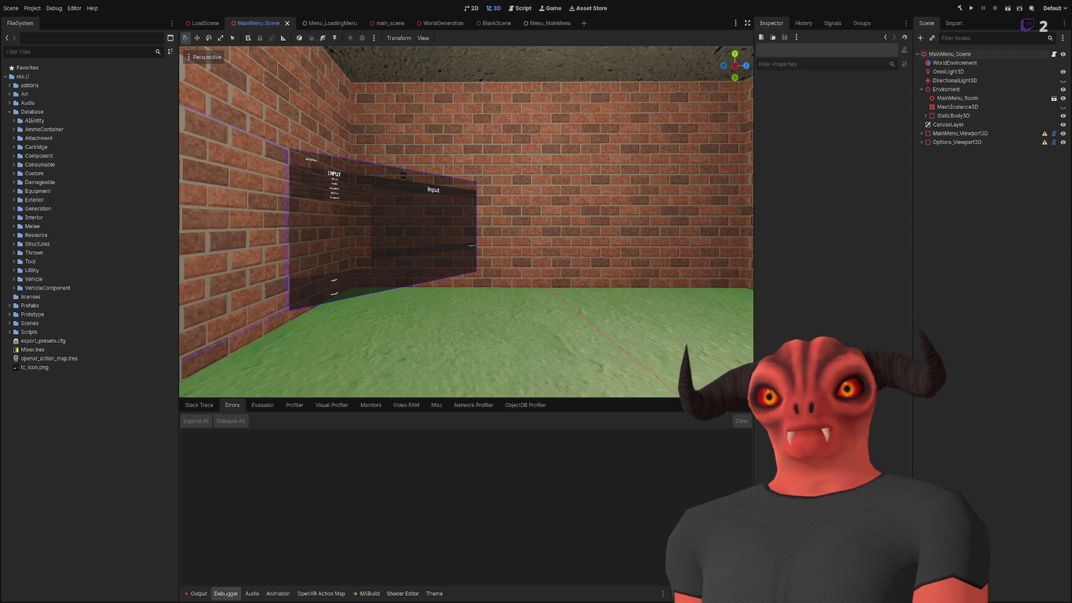
pyautogui.moveTo(467, 189); pyautogui.dragTo(450, 189)
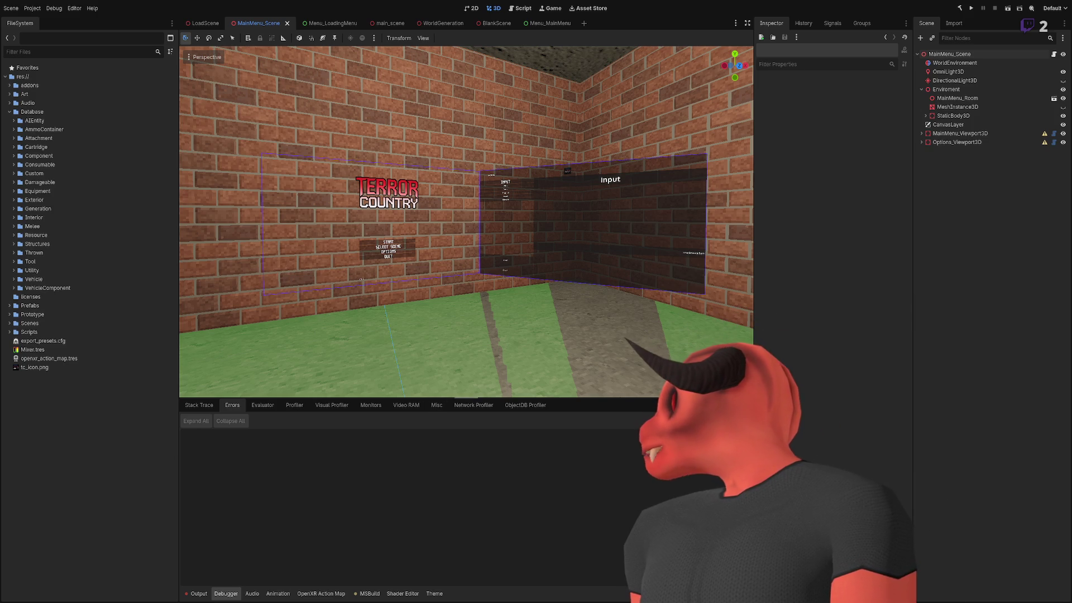
# Orbit up toward the room's ceiling, then fly toward the brick wall and back
pyautogui.moveTo(357, 268)
pyautogui.mouseDown()
pyautogui.moveTo(320, 335)
pyautogui.moveTo(327, 321)
pyautogui.mouseUp()
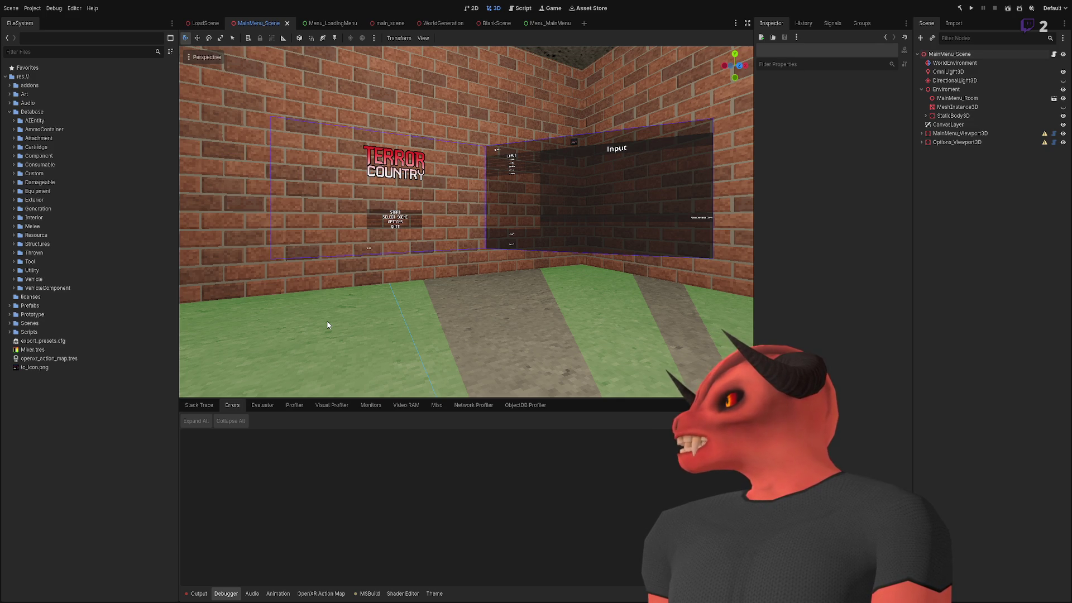
pyautogui.moveTo(327, 322); pyautogui.dragTo(327, 322)
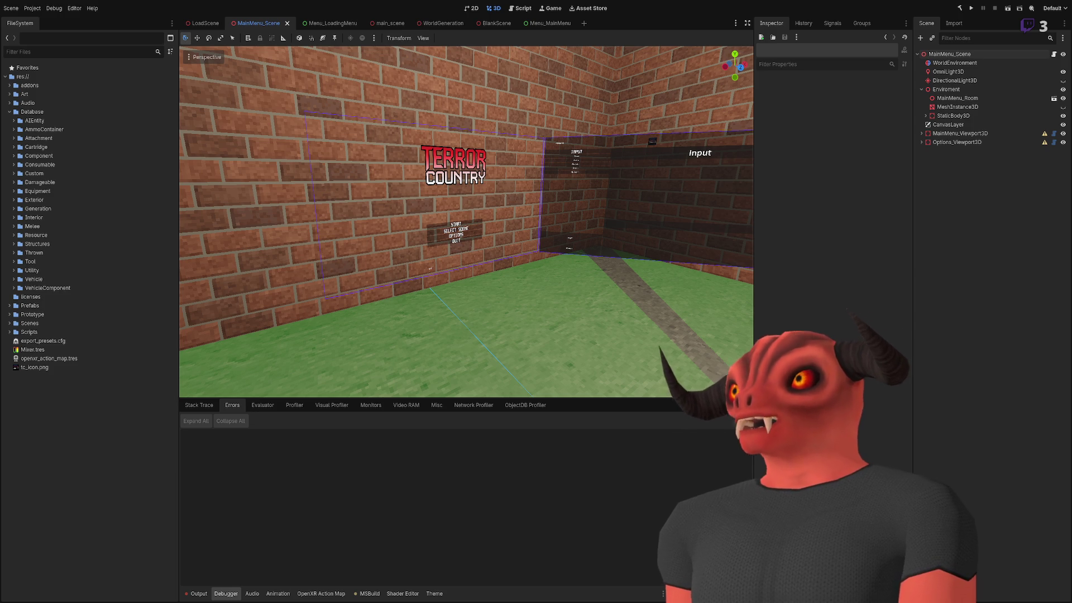
# Test-run the game, open LoadScene, select its WorldEnvironment node and the Database environment folder
pyautogui.click(971, 9)
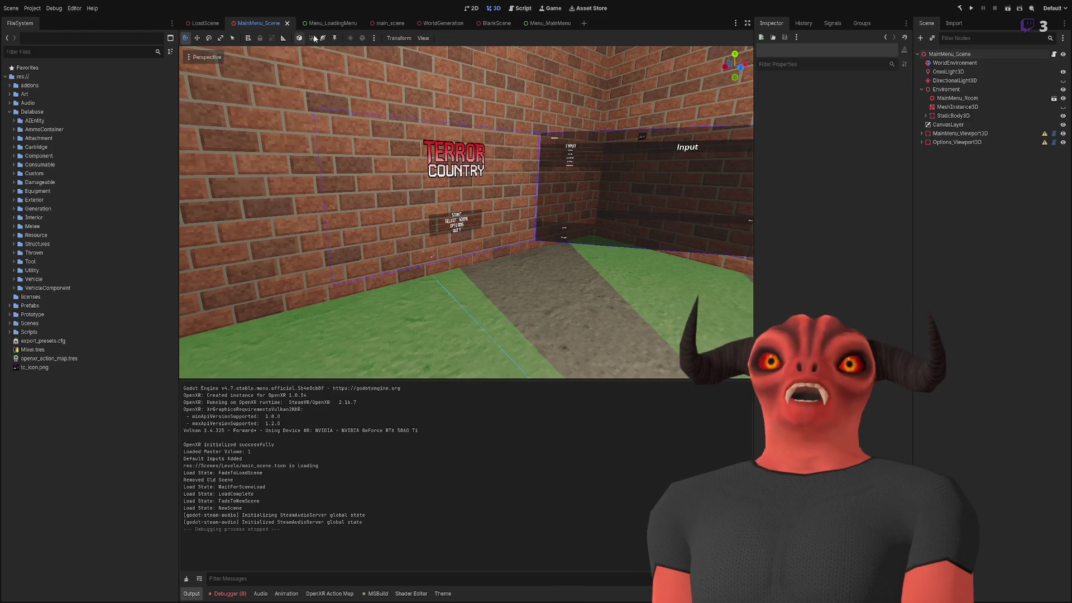
pyautogui.click(198, 25)
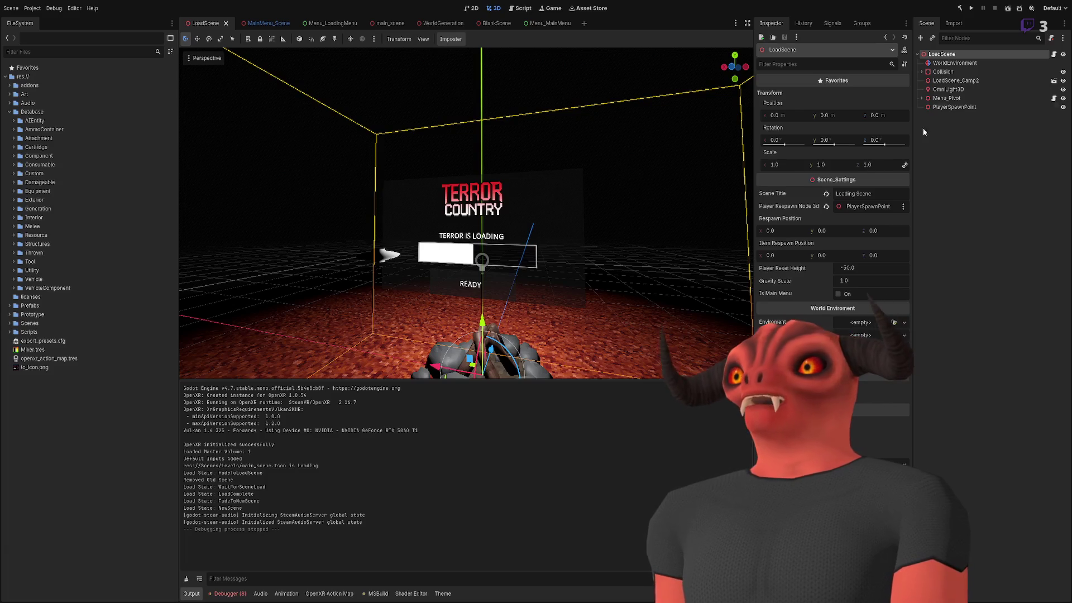
pyautogui.click(954, 63)
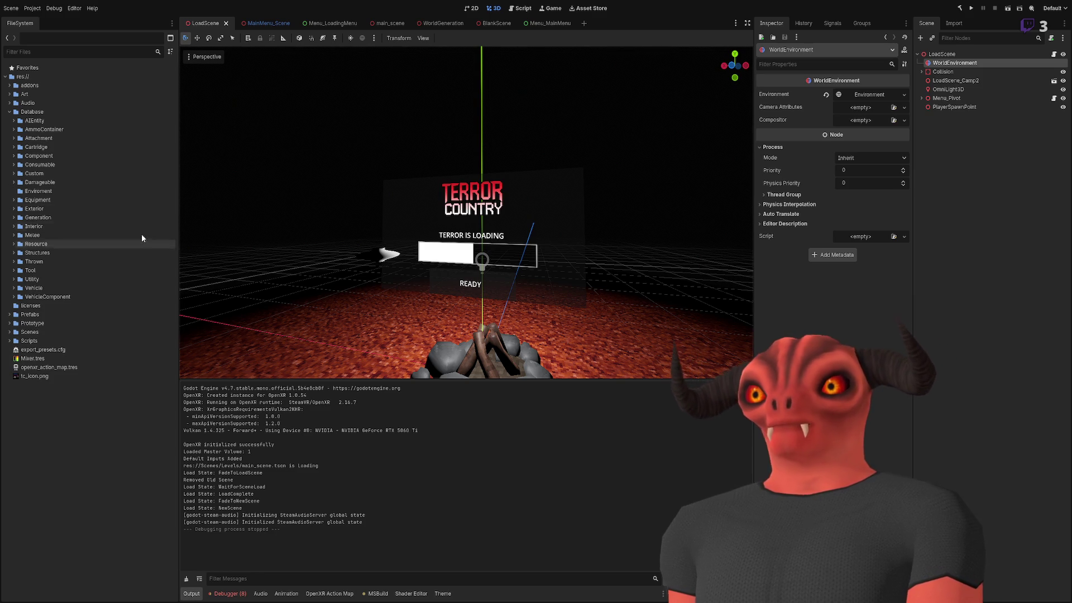
pyautogui.click(36, 191)
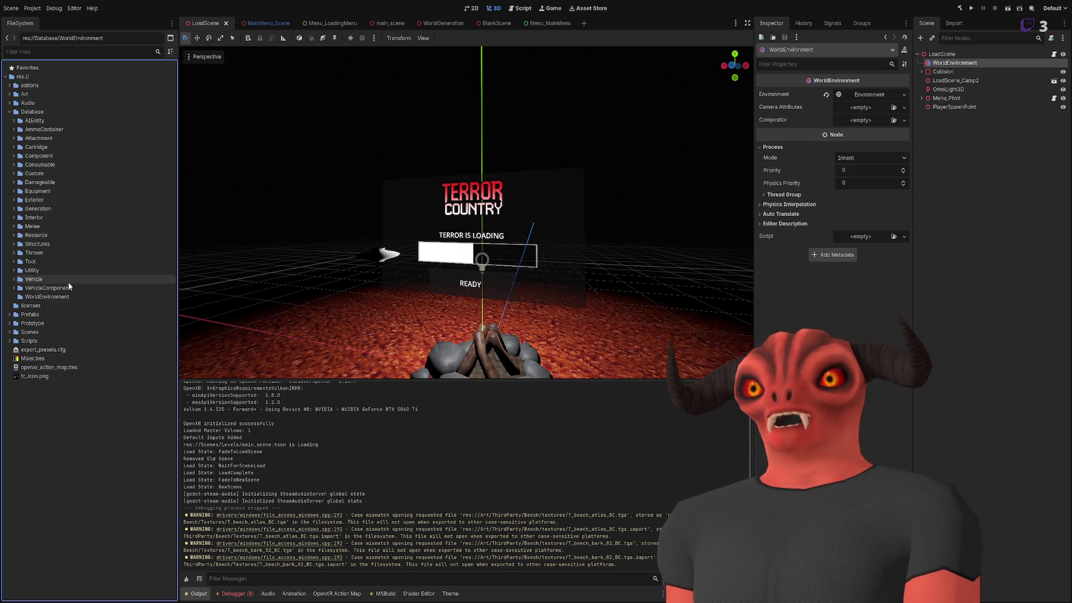
# Confirm the WorldEnvironment folder rename, assign the black environment, then delete LoadScene's WorldEnvironment node
pyautogui.click(66, 296)
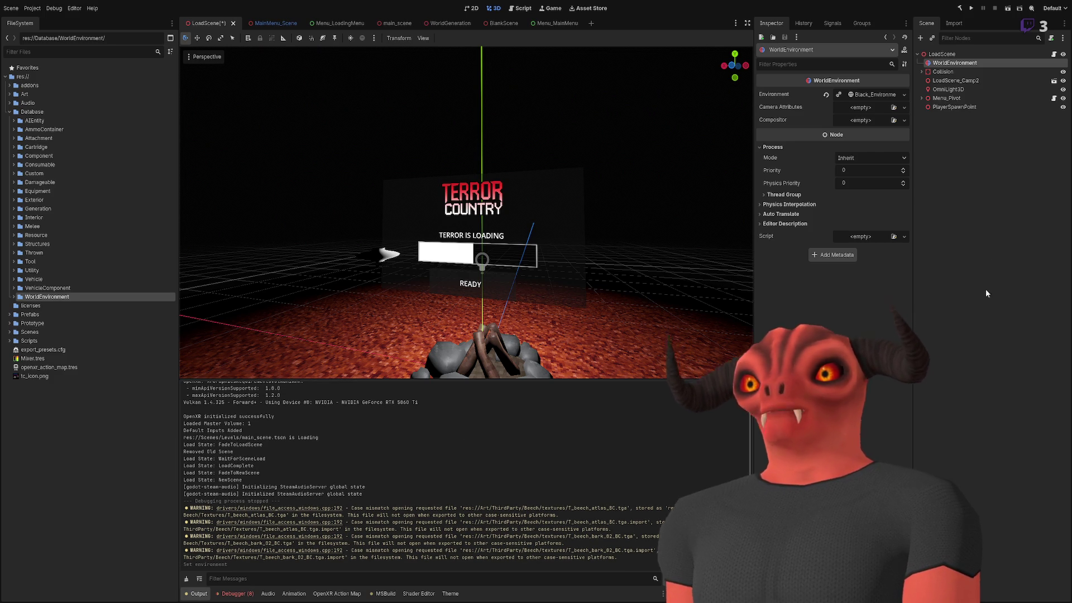
pyautogui.click(936, 81)
pyautogui.click(953, 63)
pyautogui.press('Delete')
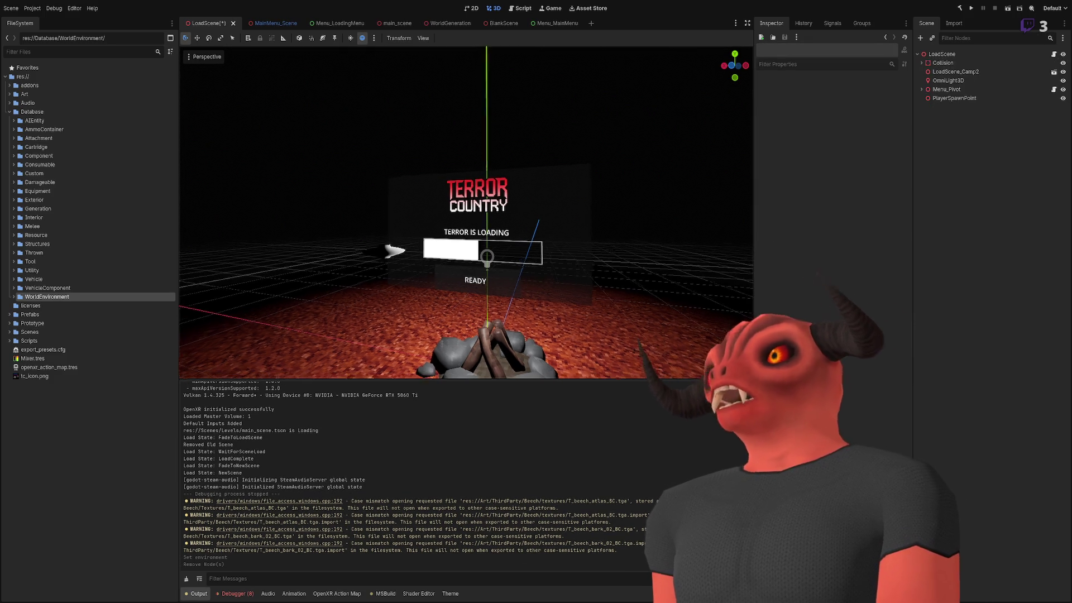
# Select MainMenu_Scene's WorldEnvironment and undo/redo its environment change to compare the room's lighting
pyautogui.click(266, 25)
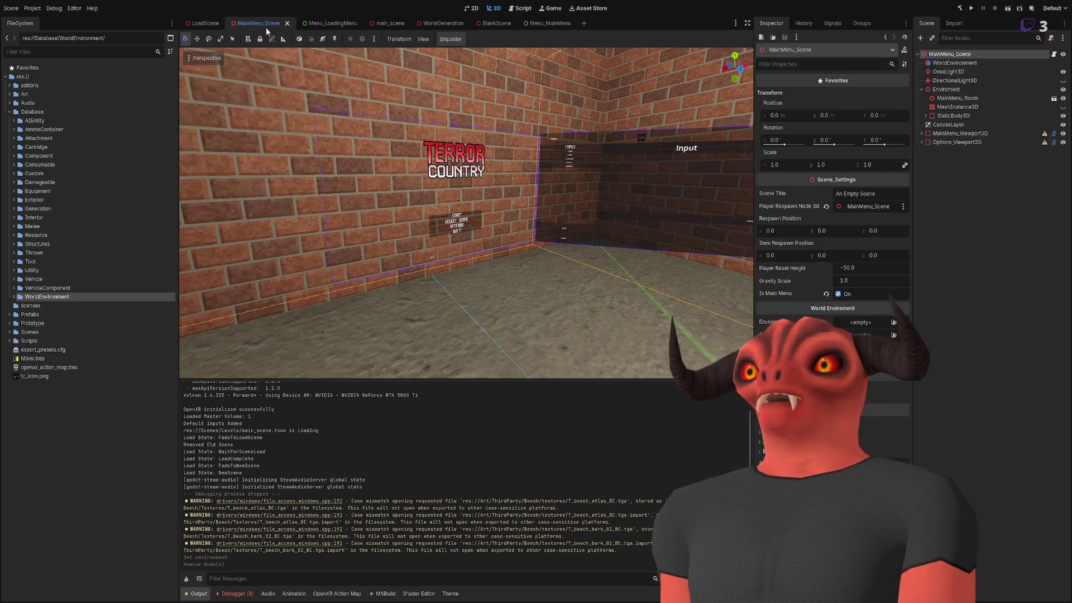
pyautogui.click(958, 64)
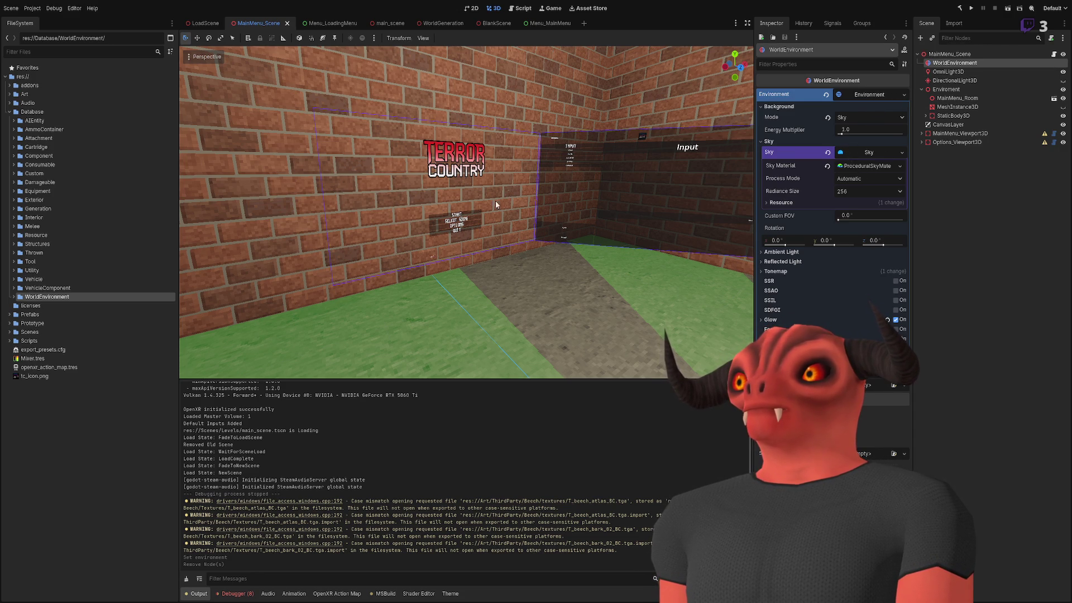
pyautogui.hotkey('ctrl', 'z')
pyautogui.moveTo(496, 205)
pyautogui.mouseDown()
pyautogui.moveTo(547, 300)
pyautogui.moveTo(703, 106)
pyautogui.mouseUp()
pyautogui.hotkey('ctrl', 'shift', 'z')
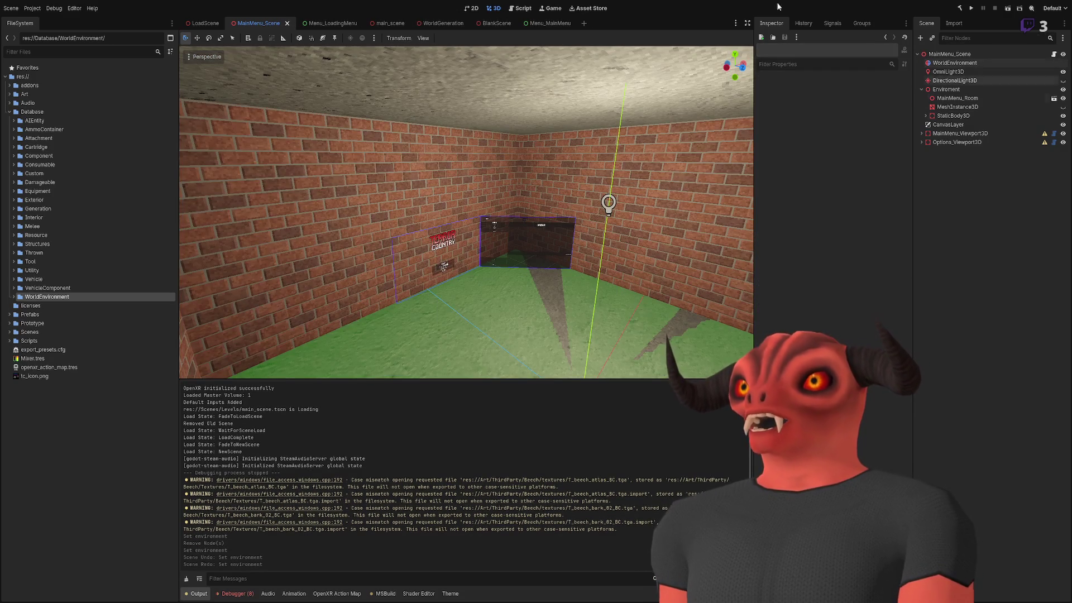
# Run the project in VR and choose SELECT SCENE from the main menu
pyautogui.click(971, 8)
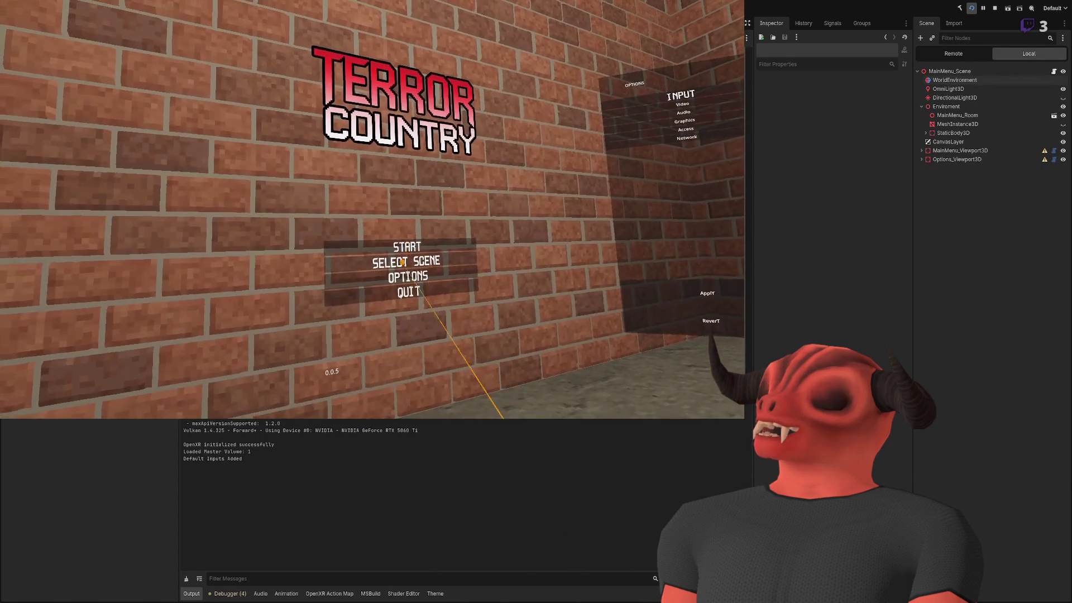
pyautogui.click(397, 261)
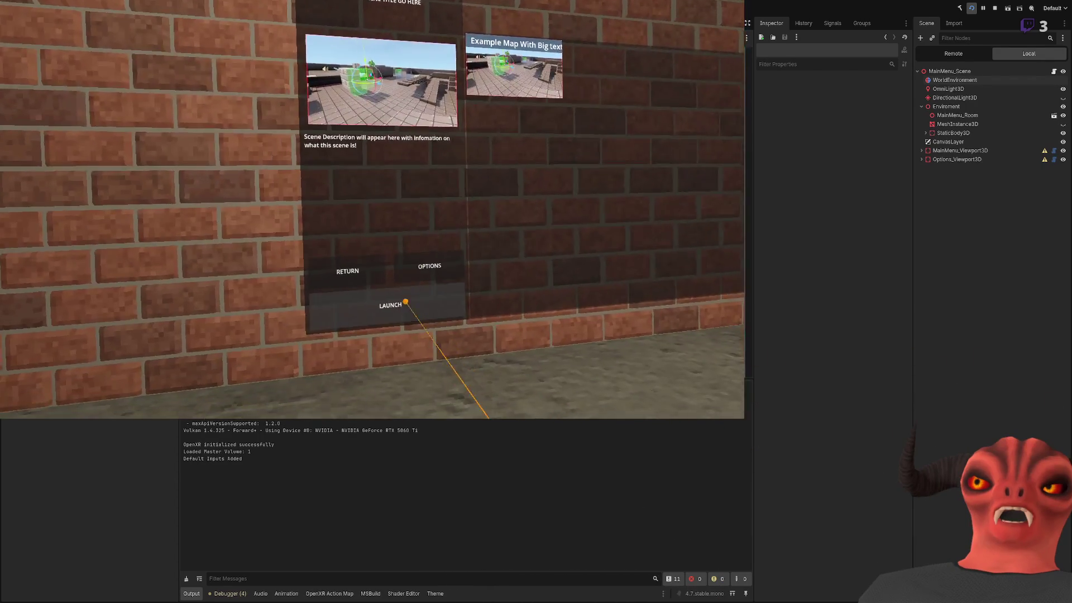
# Launch the chosen scene and continue past the loading screen into main_scene.tscn
pyautogui.click(405, 302)
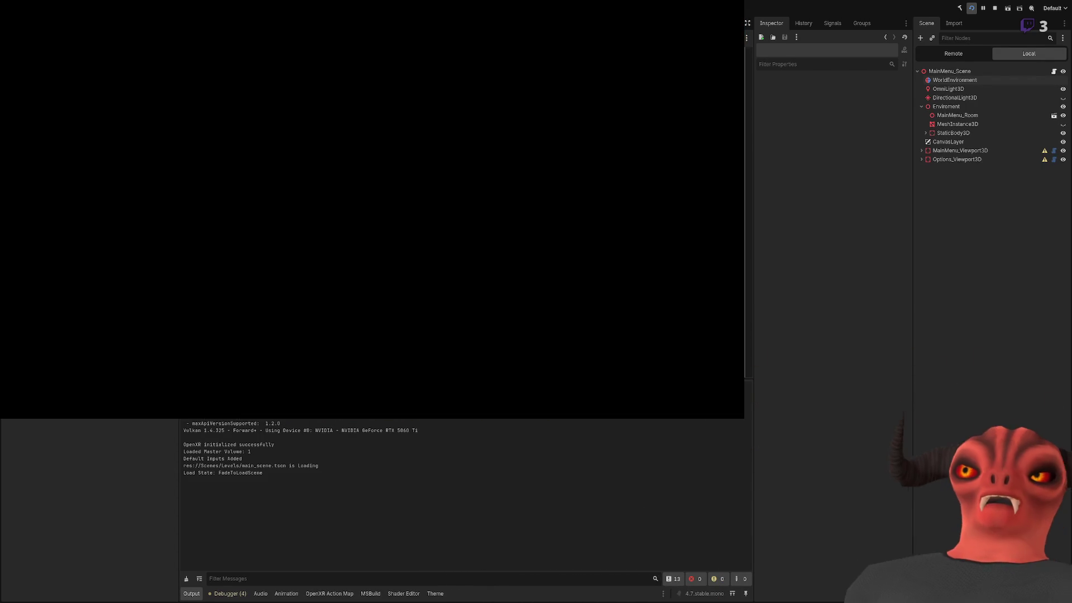
pyautogui.click(419, 290)
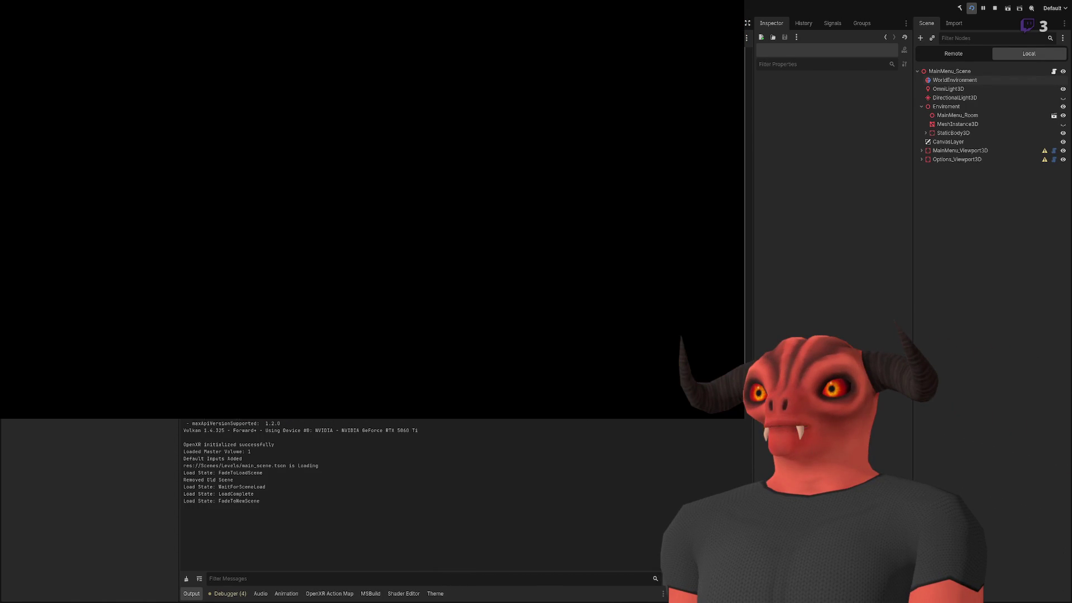